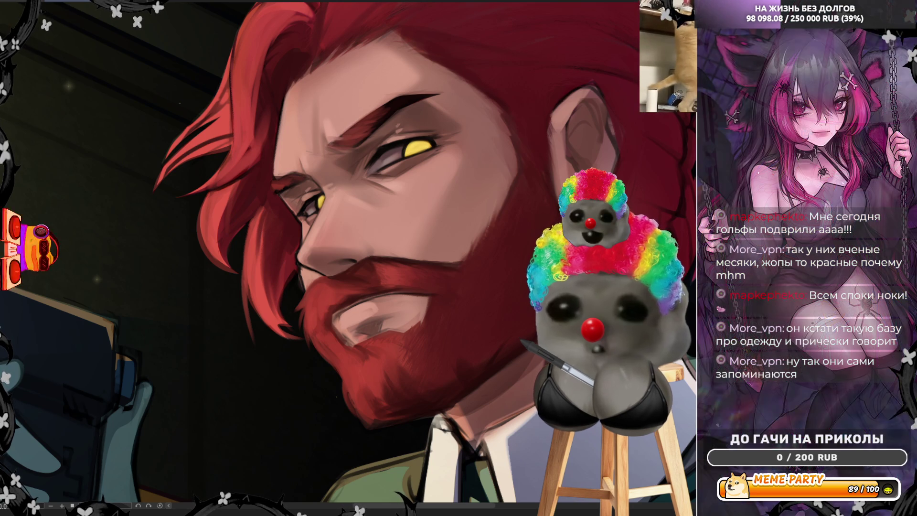
Step: Zoom in on the face and mirror the canvas view horizontally so the man faces right
scroll(436, 253, down, 2)
scroll(436, 253, up, 3)
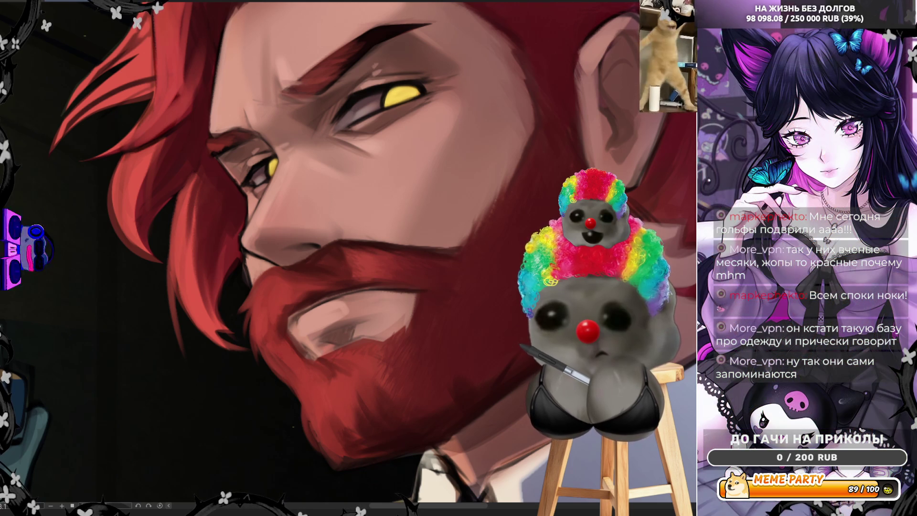
key(h)
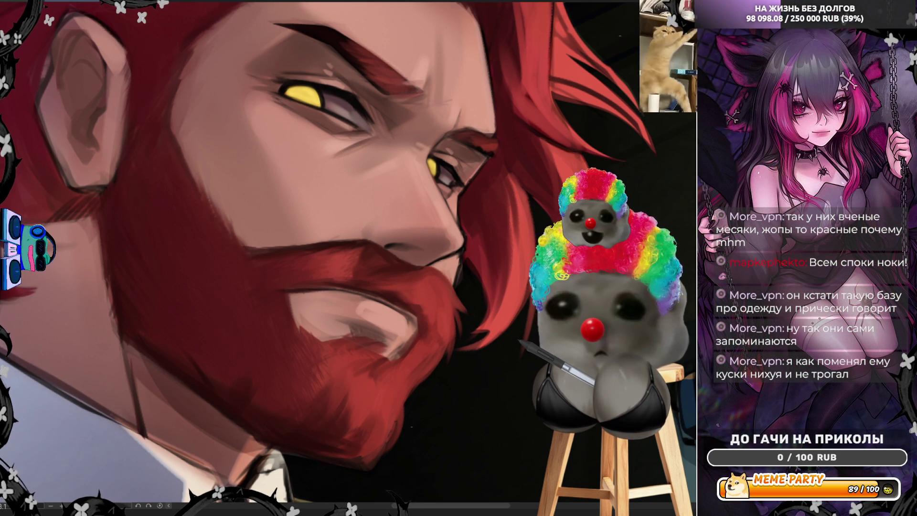
Step: Zoom out to check the whole head, then back in on the beard and cheek
scroll(402, 276, down, 3)
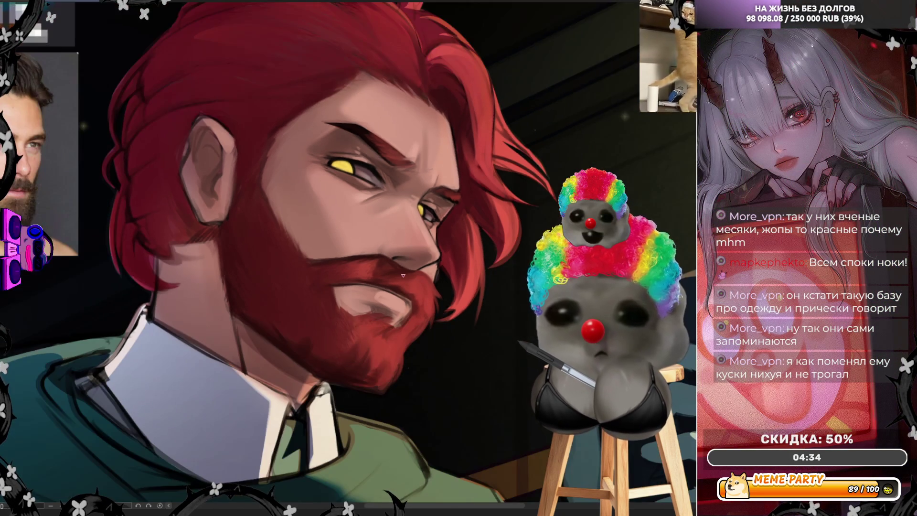
scroll(403, 276, up, 3)
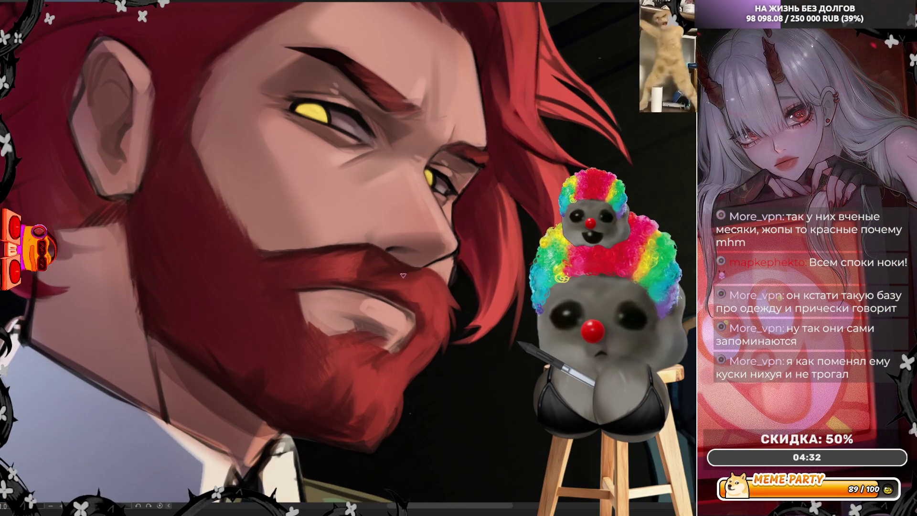
scroll(403, 276, down, 1)
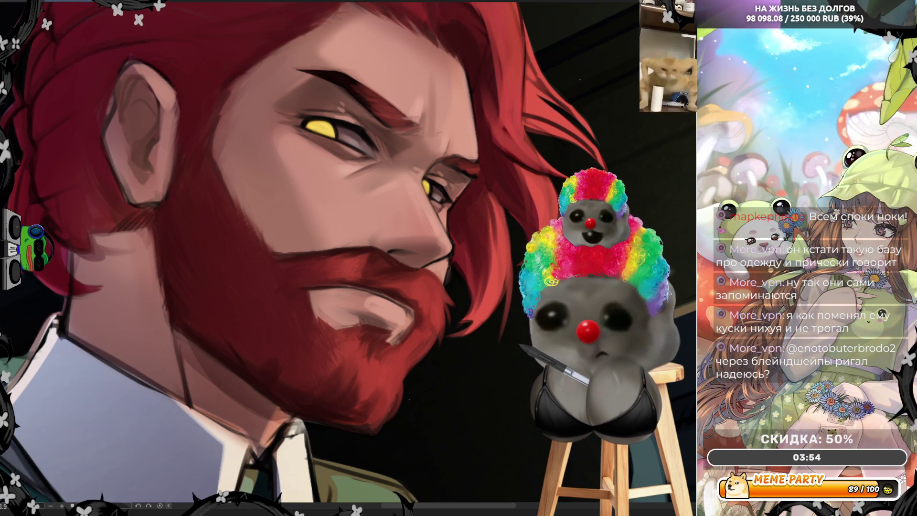
Step: Reset the canvas rotation from 3.9 to 0.0 with Ctrl+@
key(ctrl+@)
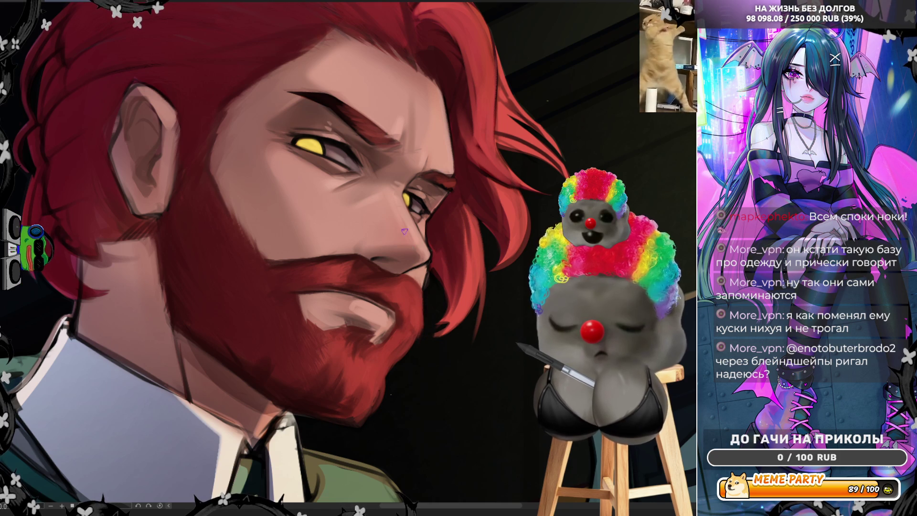
Step: Mirror the canvas view back so the man faces left in the original orientation
key(h)
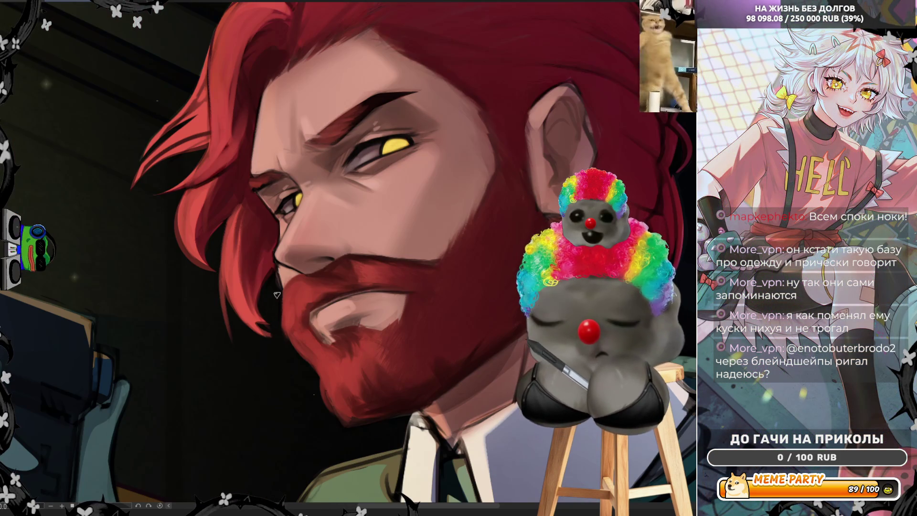